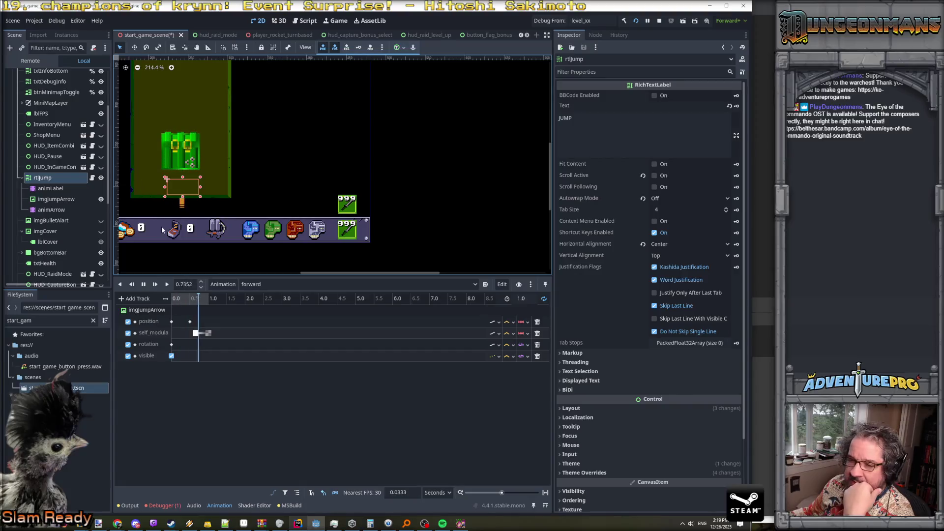
Hide the rtlJump label, switch the animation editor to RESET, and select the HUD node.
click(101, 178)
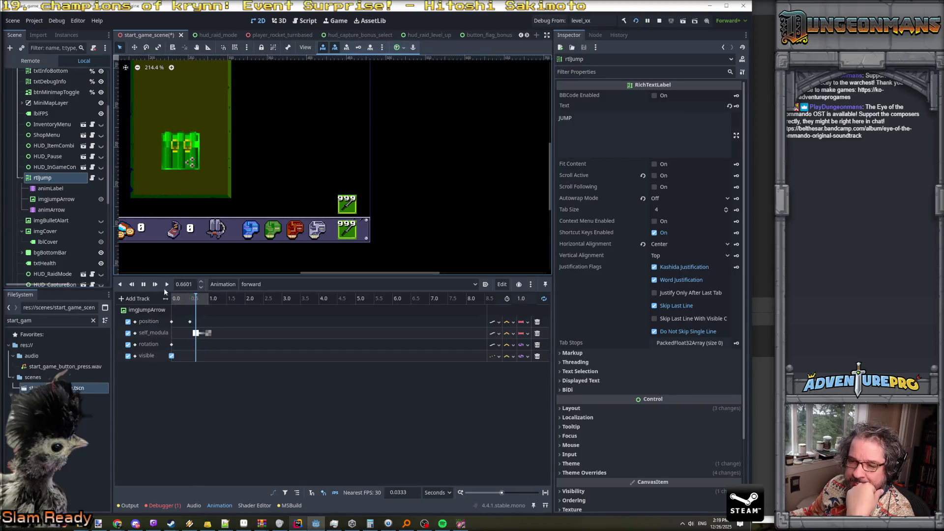
click(255, 285)
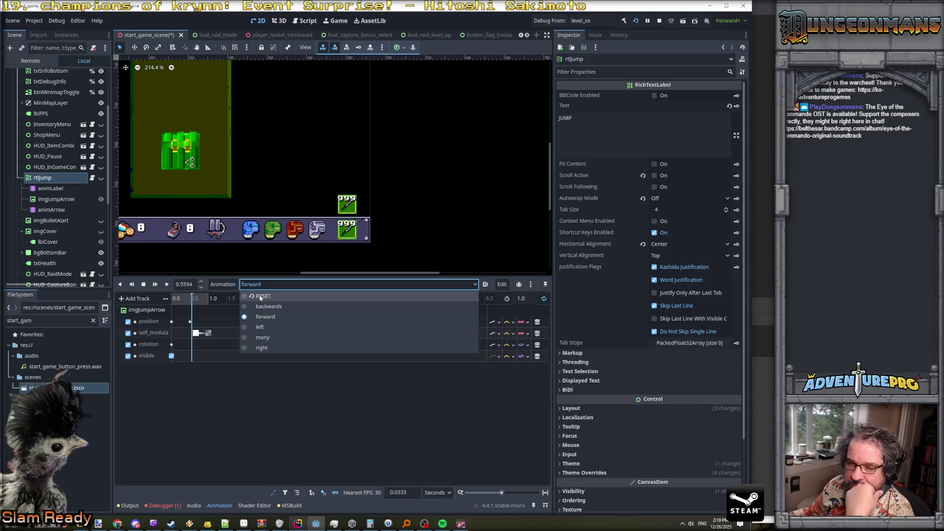
click(263, 296)
scroll(54, 133, up, 3)
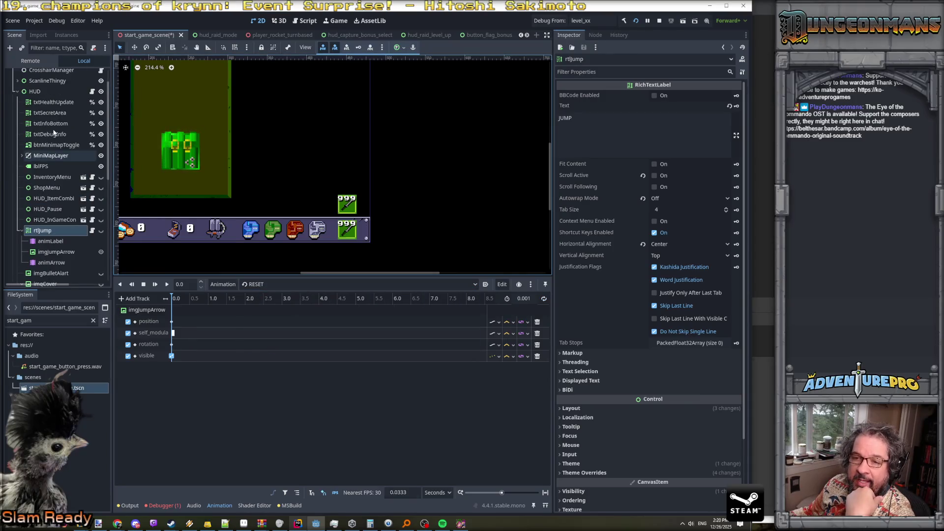
click(43, 93)
Instance hud_raid_level_up.tscn under HUD as a child scene, found by searching 'hud_r'.
right_click(43, 94)
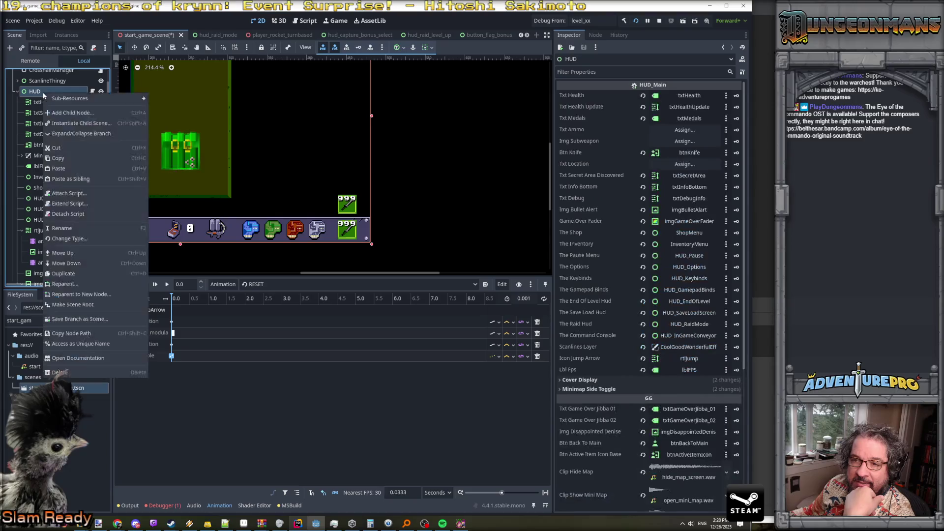
click(81, 122)
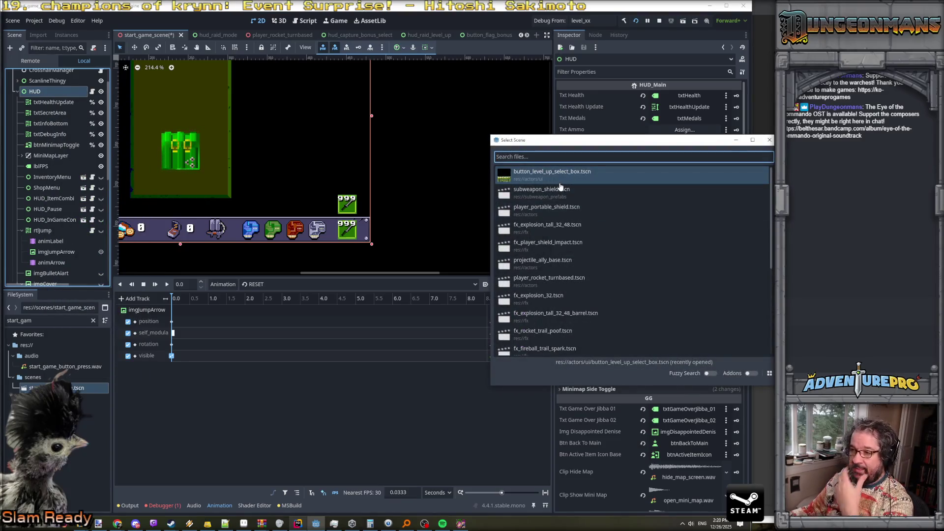
text(hud_le)
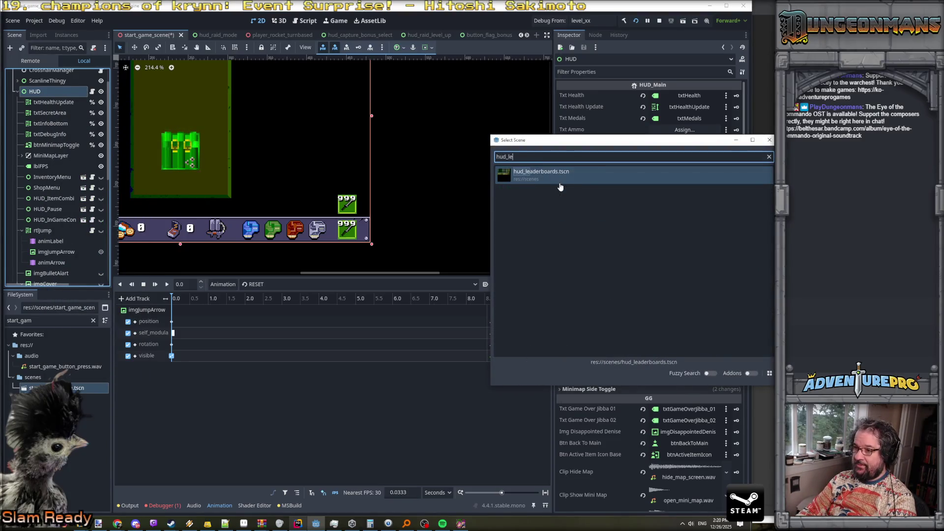
key(BackSpace)
key(BackSpace)
text(rai)
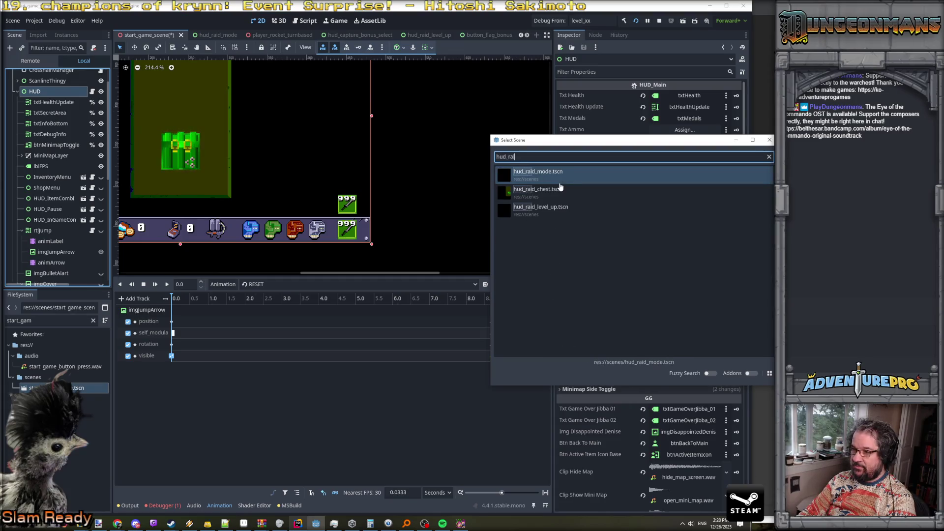
double_click(550, 215)
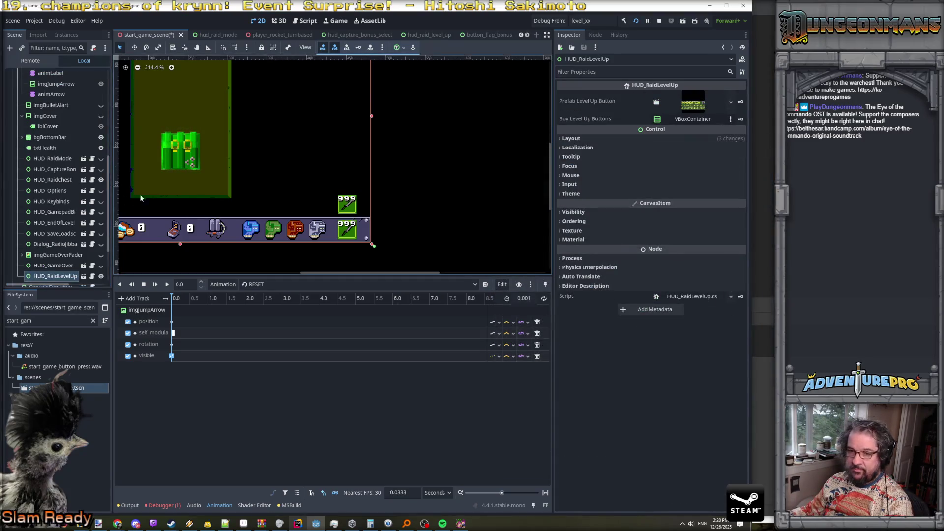
Move HUD_RaidLevelUp above HUD_RaidChest, hide it, and save the scene.
scroll(49, 227, down, 3)
drag(49, 227, 52, 125)
scroll(115, 128, down, 3)
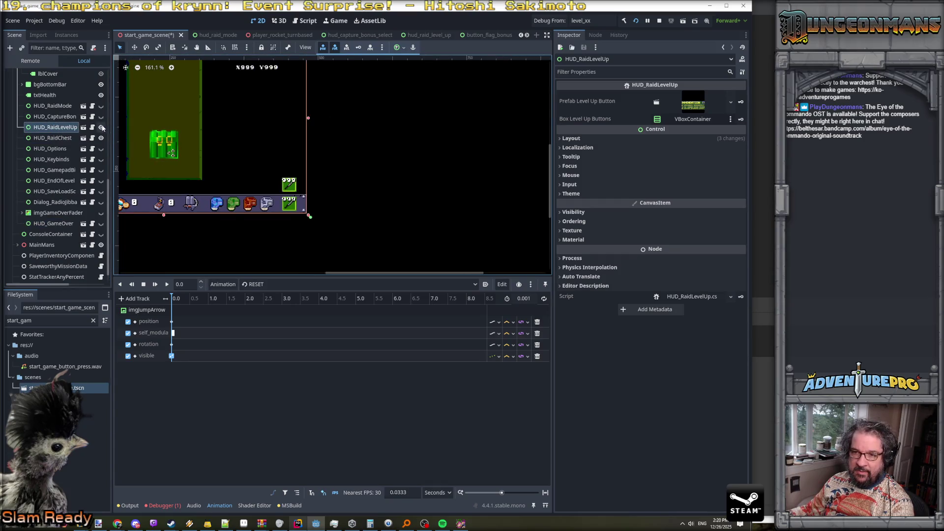
scroll(241, 138, down, 3)
scroll(197, 181, up, 2)
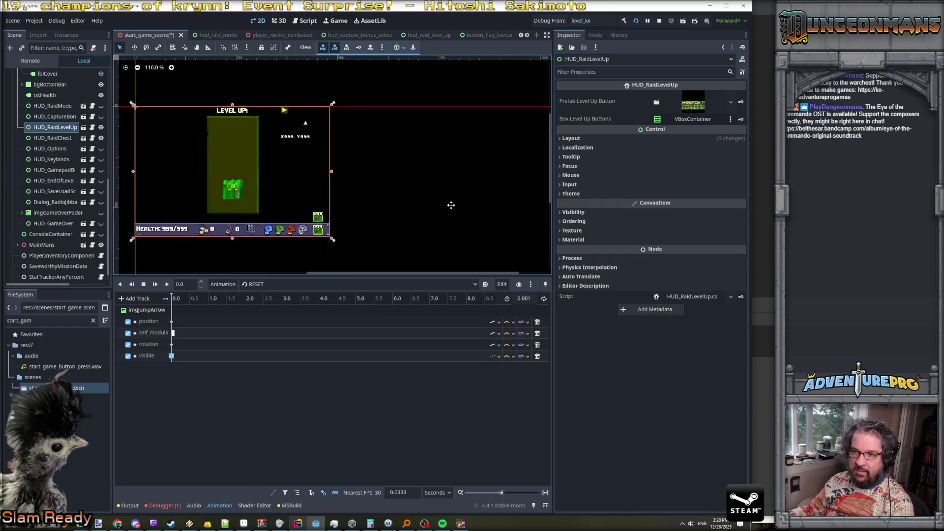
click(100, 127)
scroll(73, 133, up, 10)
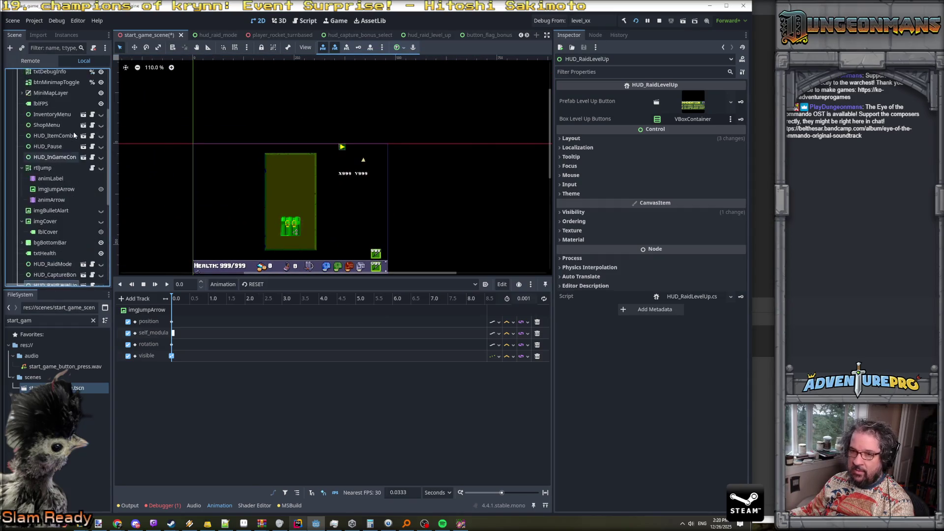
click(46, 116)
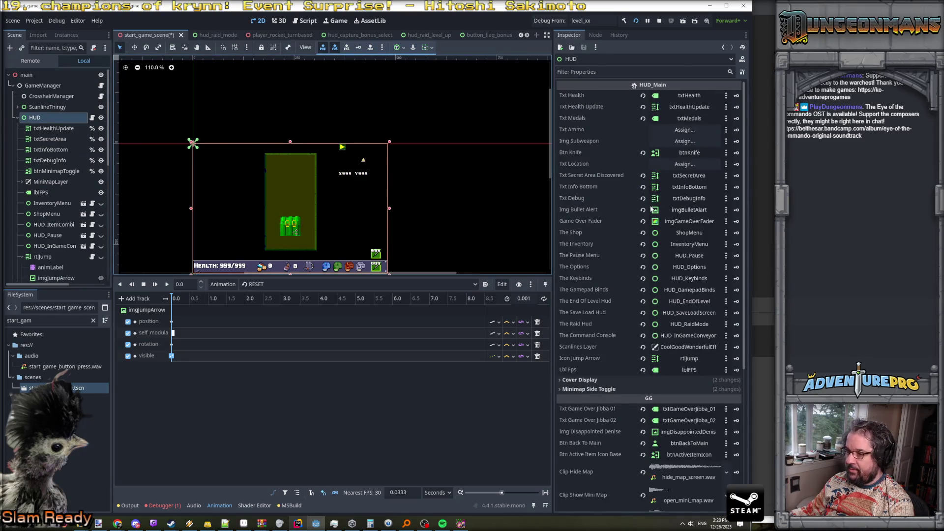
scroll(650, 211, down, 2)
scroll(645, 214, up, 2)
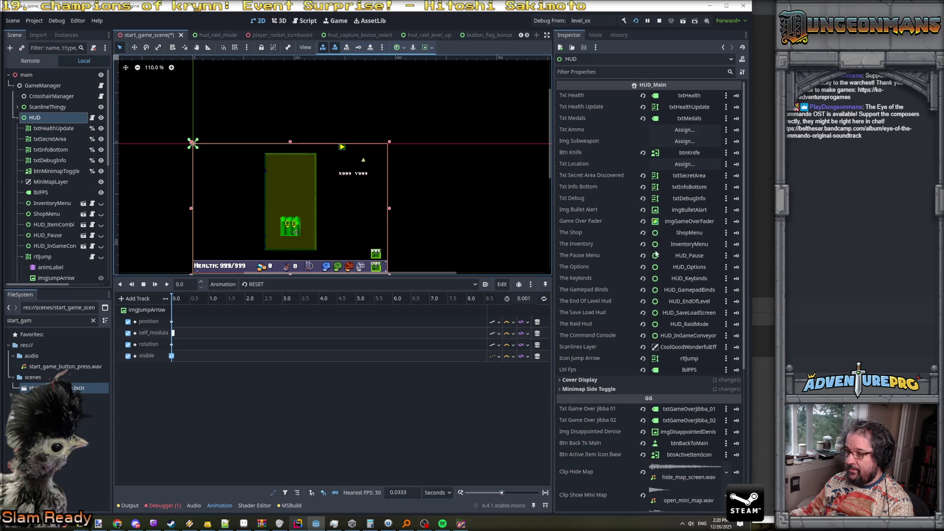
key(ctrl+s)
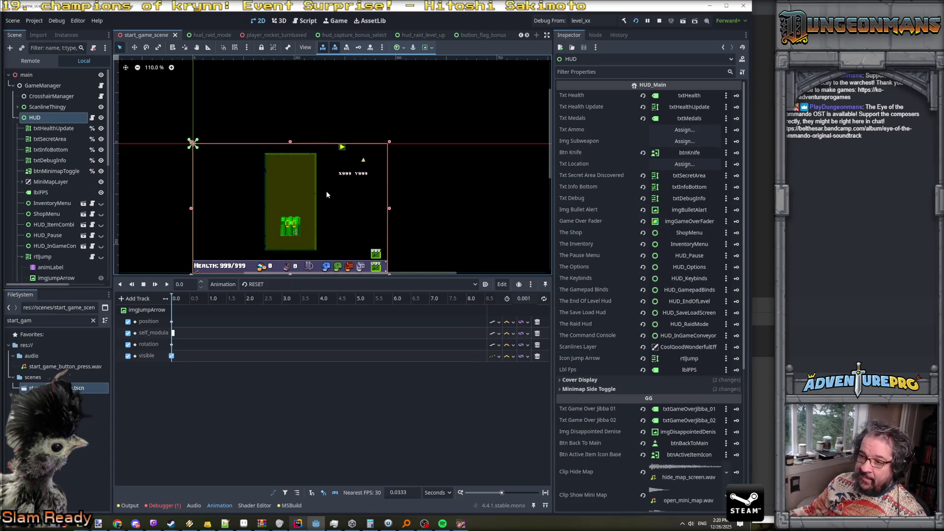
Make imgGameOverFader visible, save the scene again, and switch to the code editor.
scroll(327, 192, down, 3)
scroll(327, 192, up, 4)
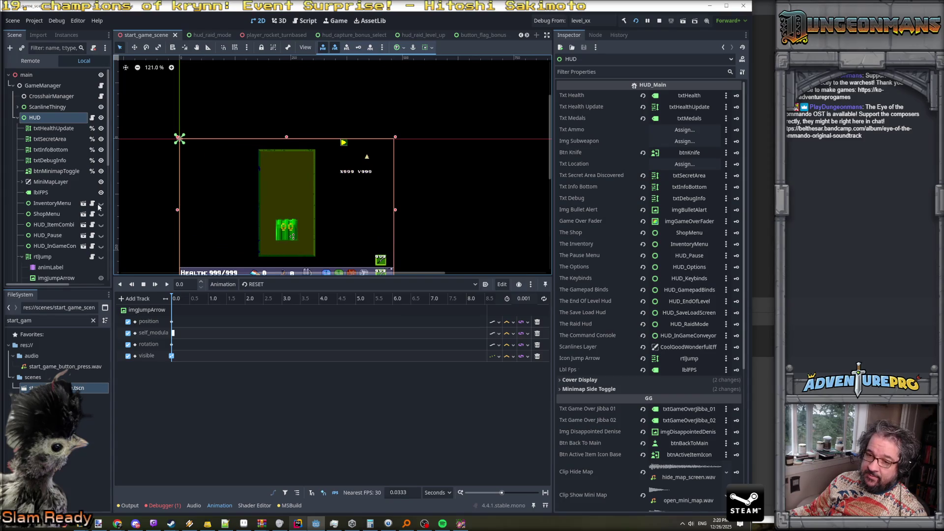
scroll(97, 204, down, 10)
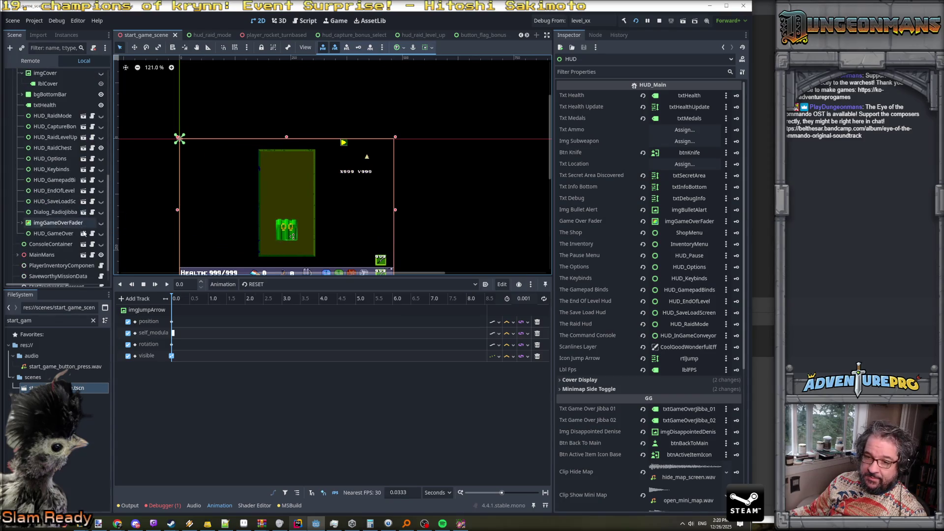
click(102, 233)
click(102, 233)
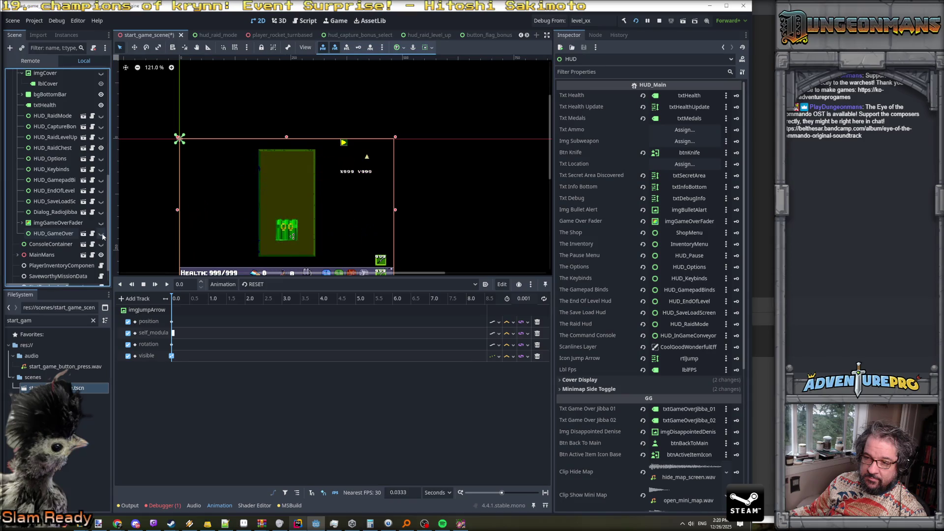
click(101, 223)
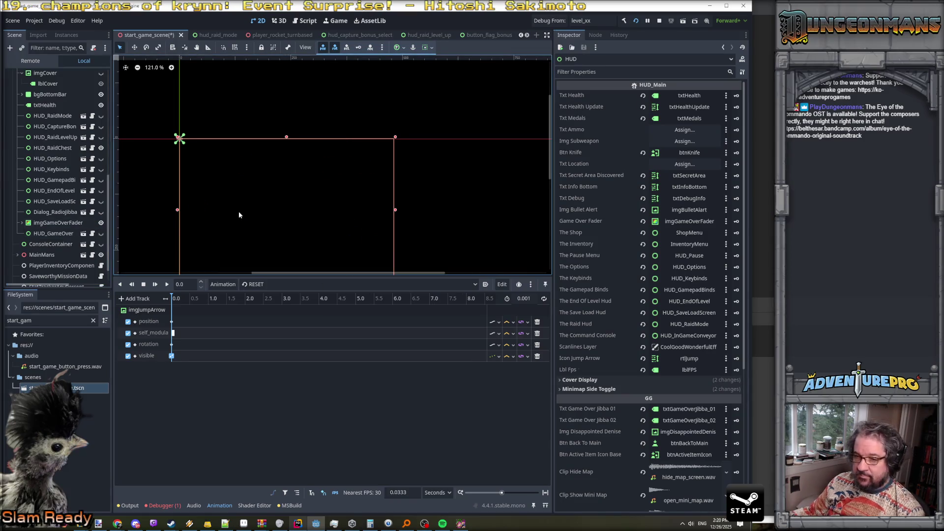
scroll(239, 215, down, 3)
key(ctrl+s)
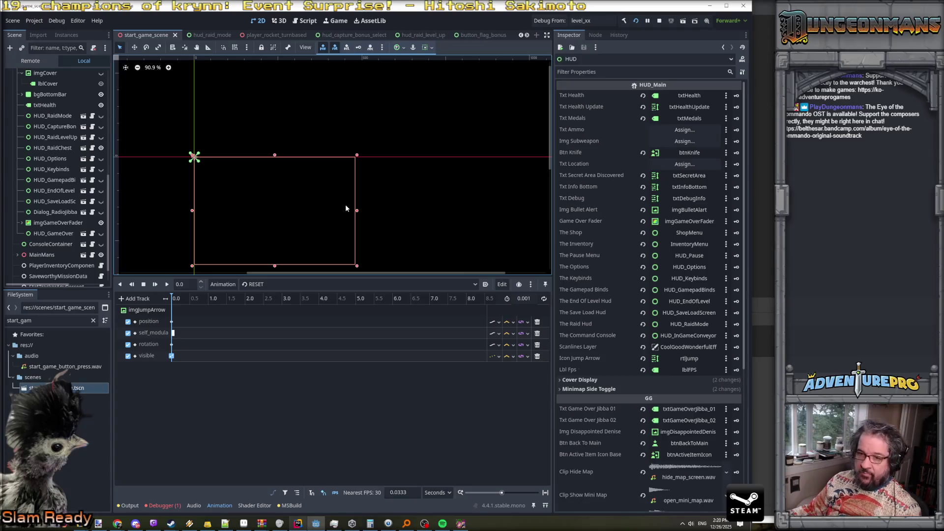
key(alt+Tab)
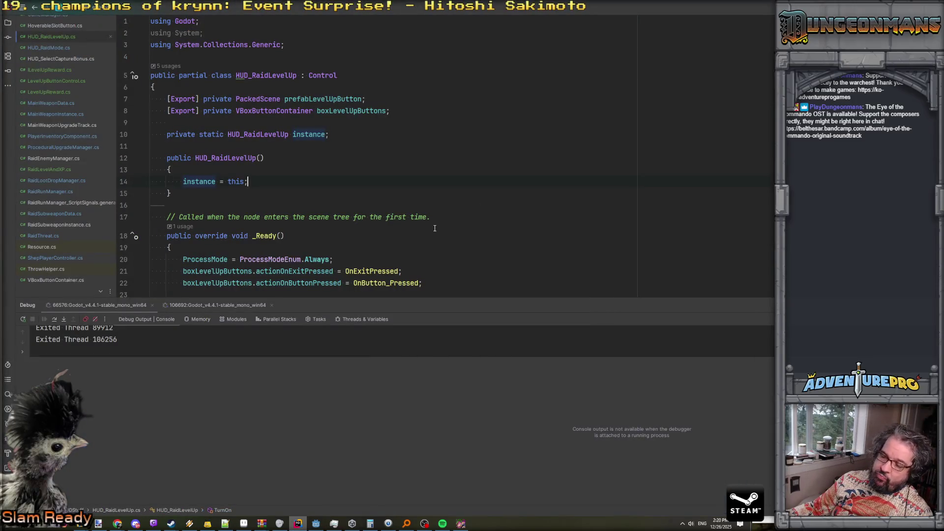
Close the running Eye of the Commando debug window and go back to the Godot editor.
scroll(435, 228, down, 8)
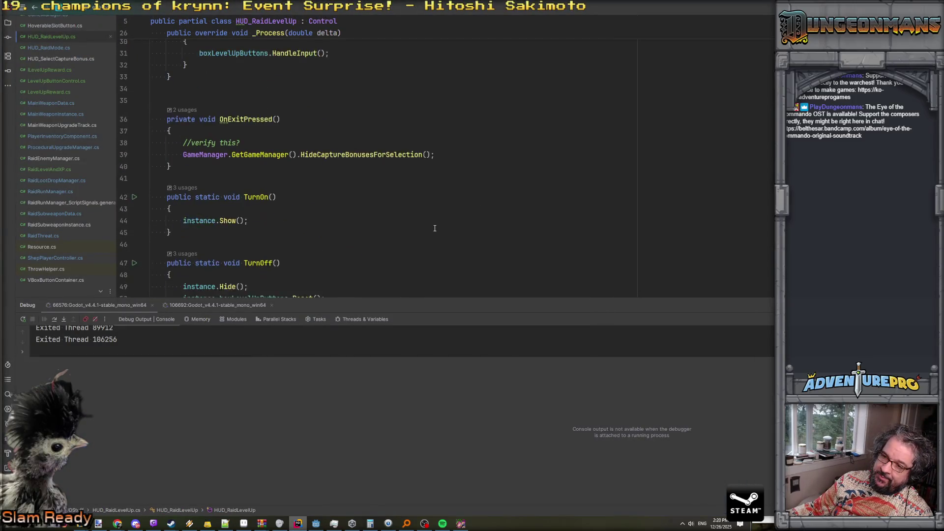
click(459, 524)
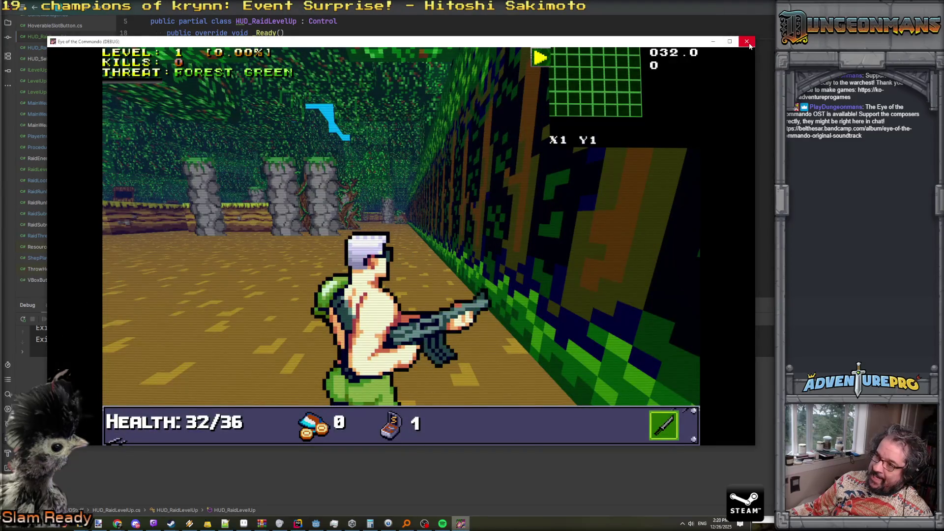
click(747, 42)
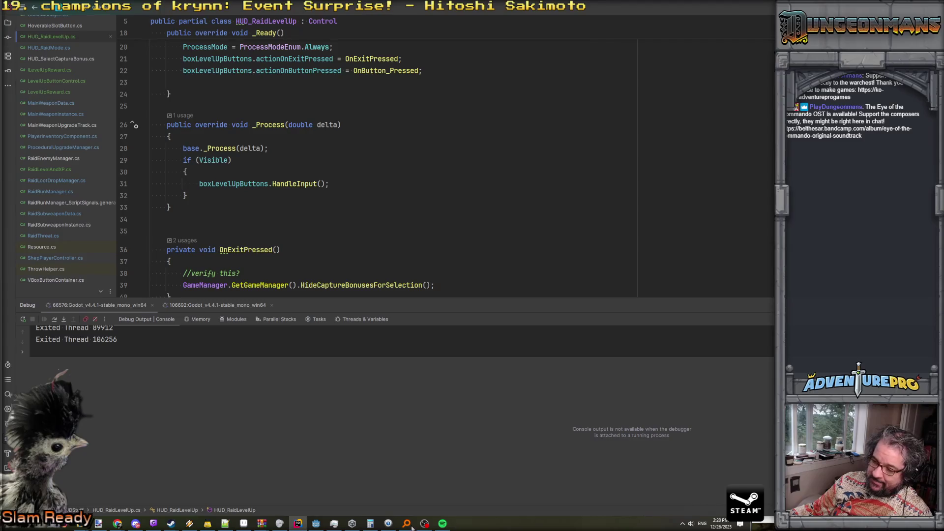
click(316, 524)
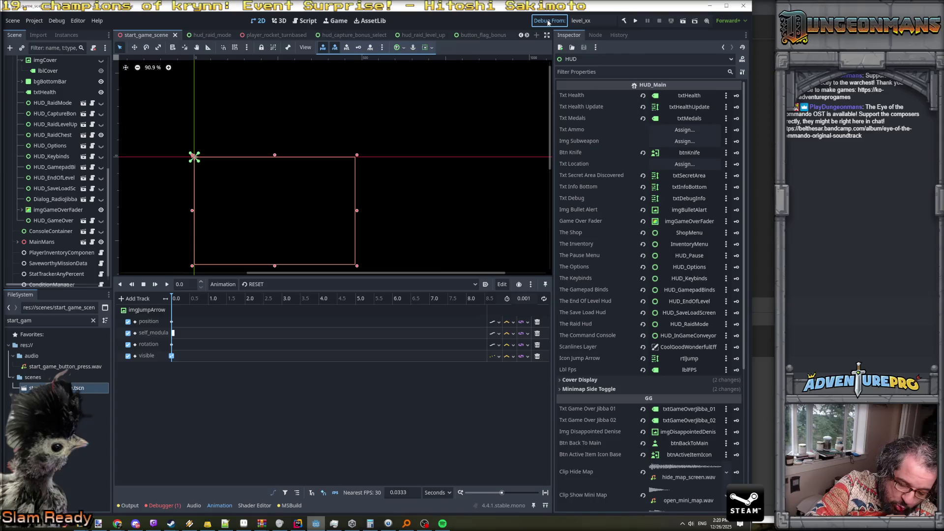
Save start_game_scene and launch the Eye of the Commando debug build.
key(ctrl+s)
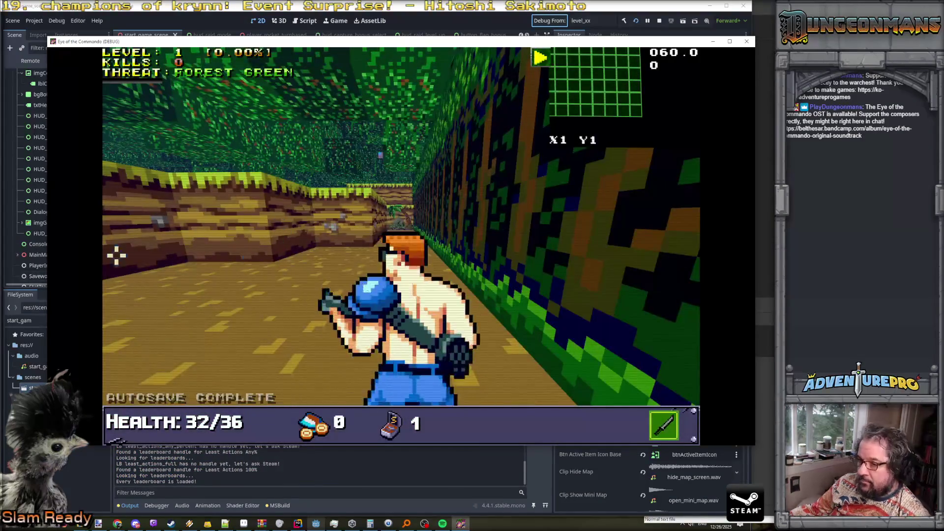
Enter 'testlevelup' in the in-game console to bring up the LEVEL UP reward panel.
key(grave)
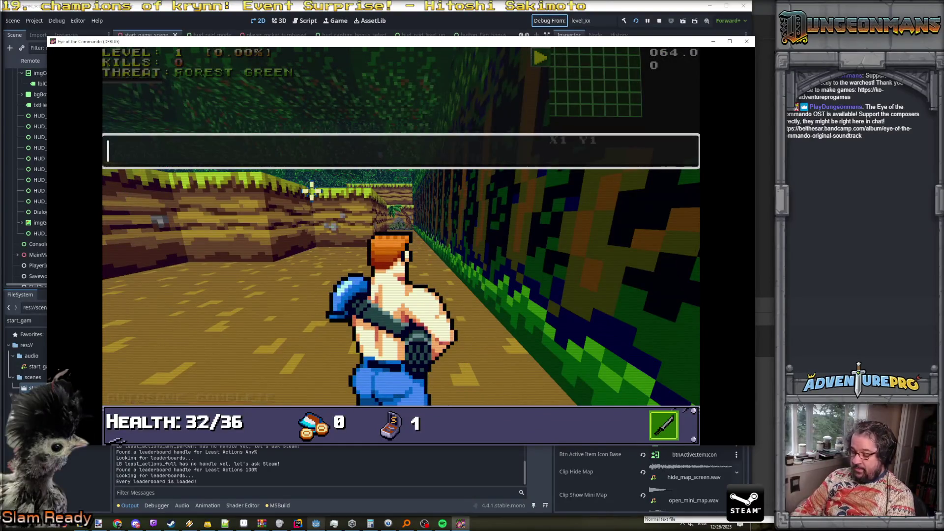
text(testlevelup)
key(Return)
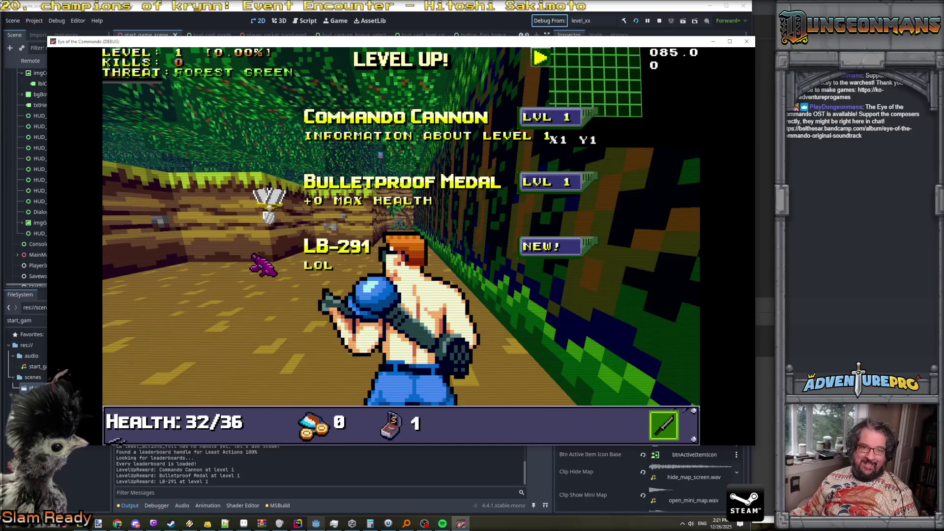
key(alt+Tab)
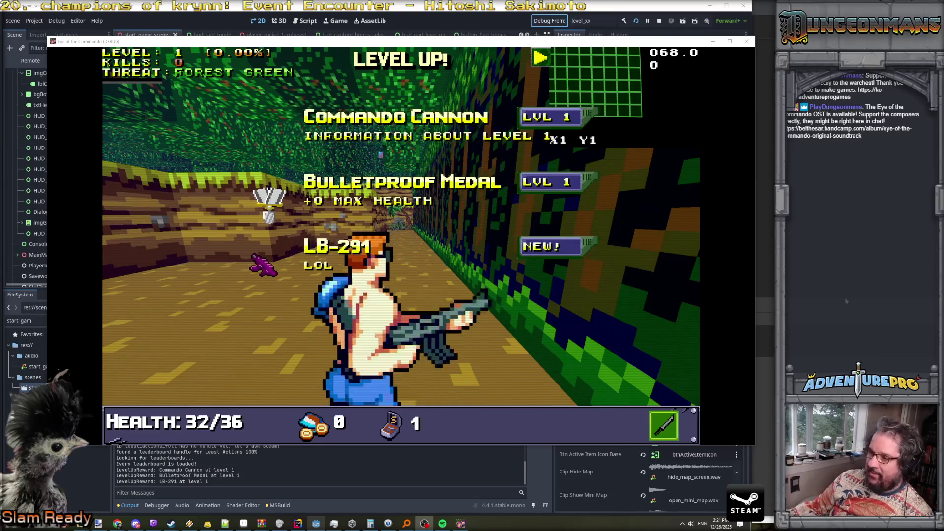
In LevelUpButtonControl.cs, comment out the bgTexture.SelfModulate hover tint line in OnHovered.
key(alt+Tab)
scroll(331, 223, down, 5)
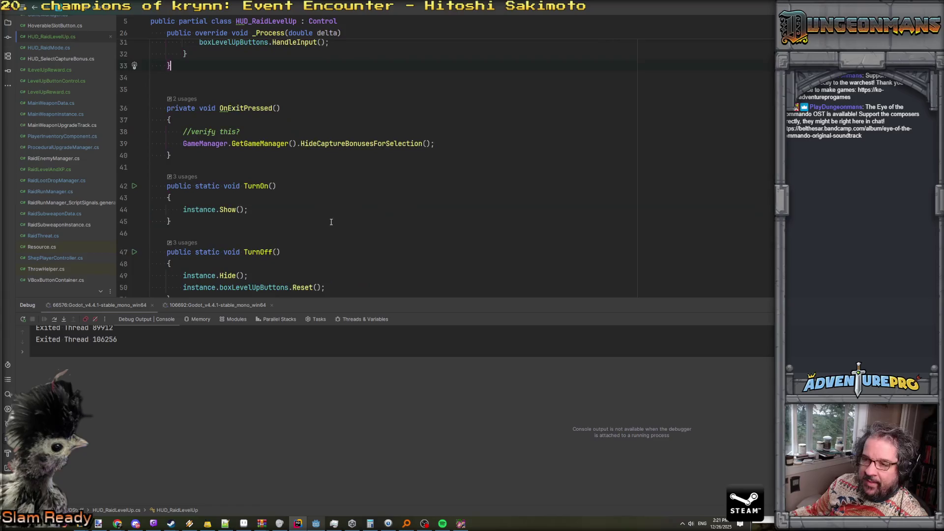
scroll(331, 222, up, 3)
scroll(331, 222, down, 4)
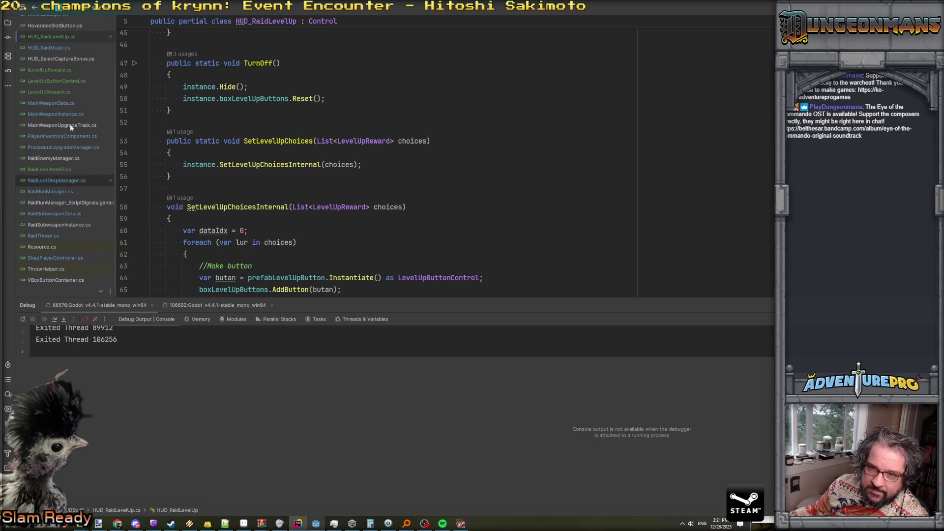
click(56, 91)
click(57, 81)
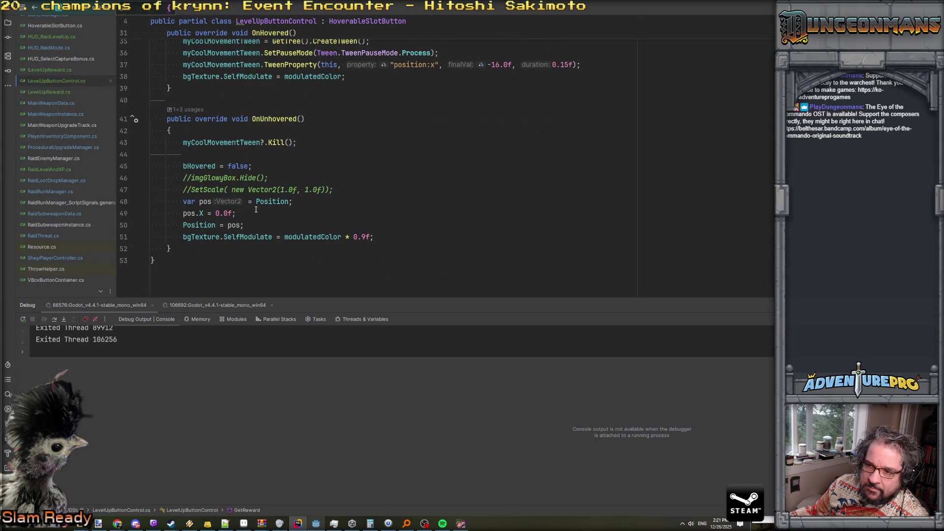
scroll(256, 209, up, 2)
scroll(255, 209, down, 2)
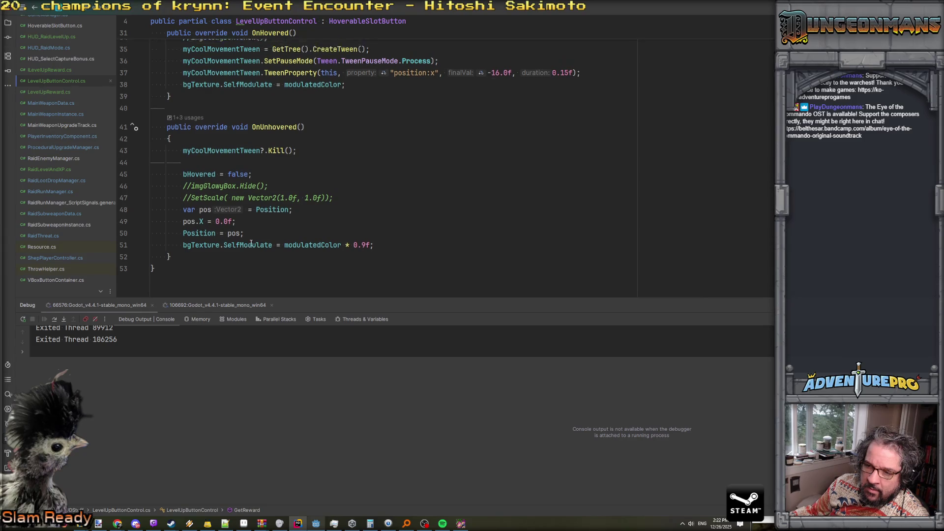
scroll(251, 243, up, 3)
scroll(229, 252, down, 4)
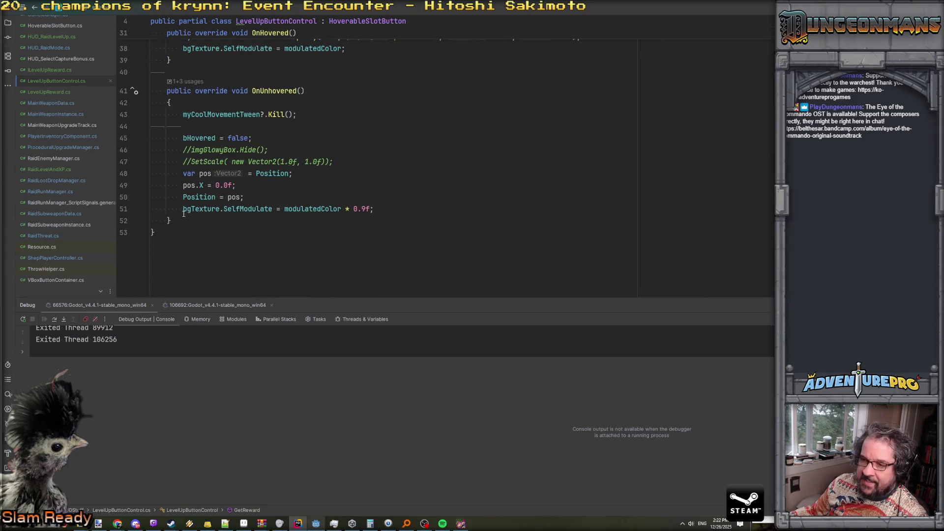
scroll(195, 221, up, 5)
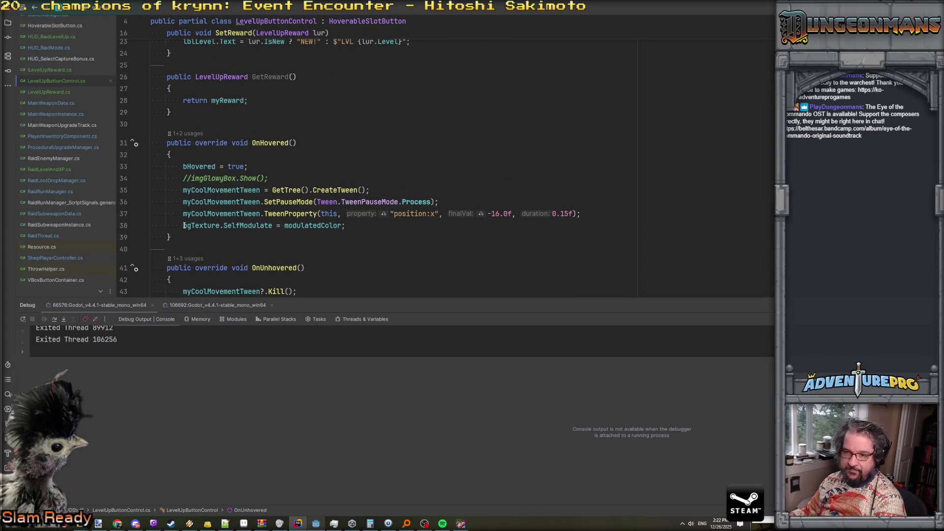
click(185, 226)
text(//)
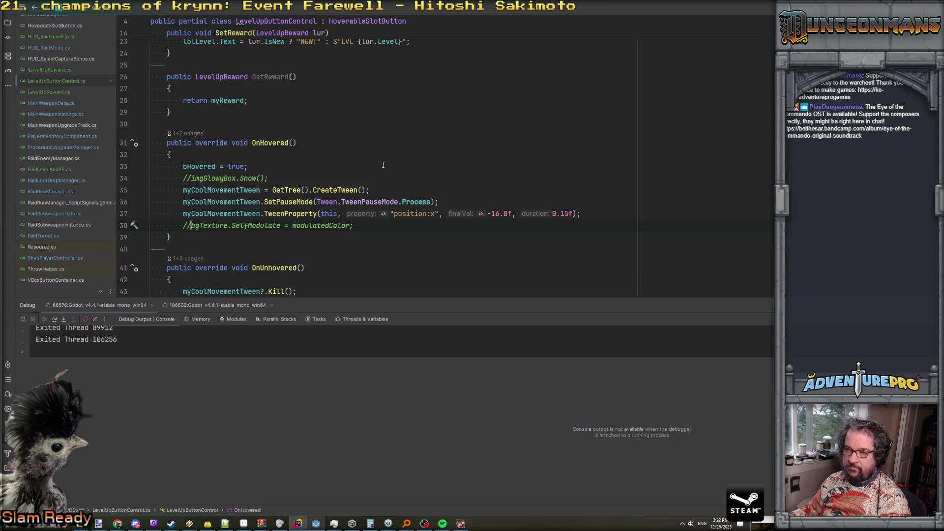
scroll(315, 166, up, 7)
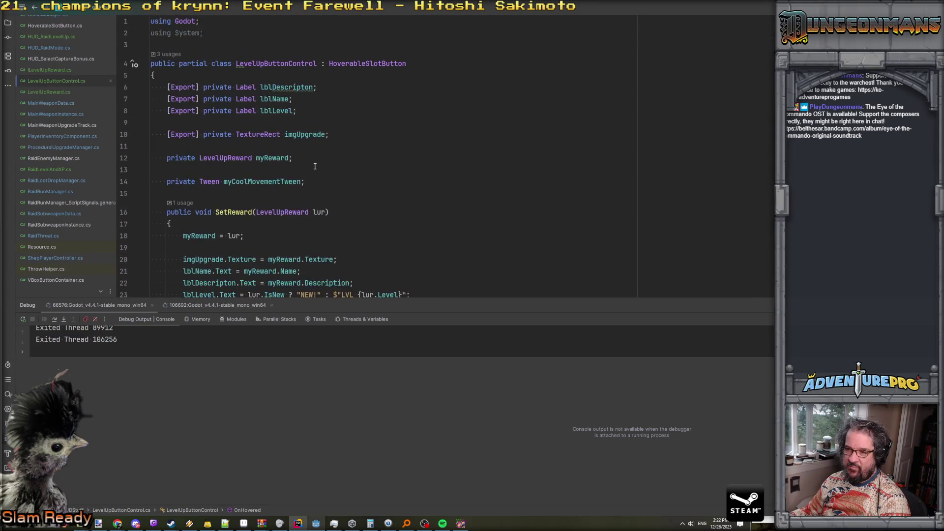
scroll(315, 168, down, 5)
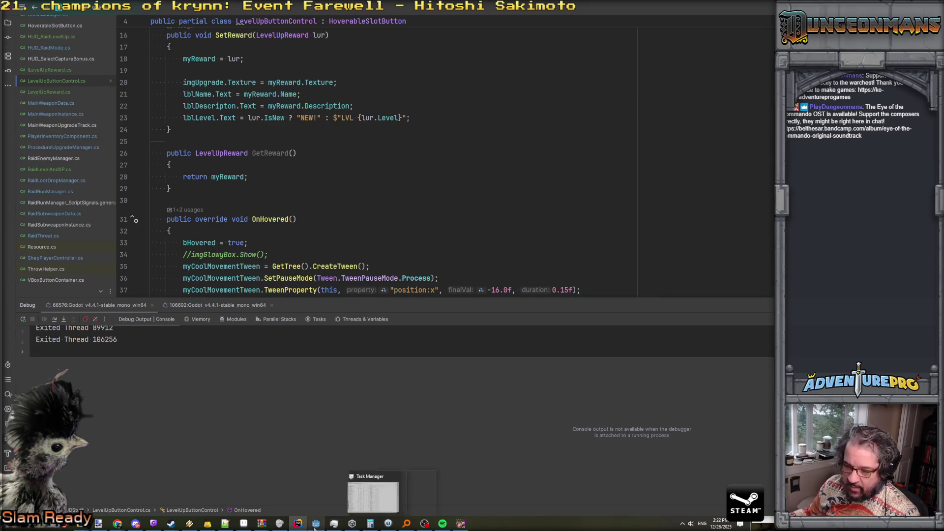
Bring the running debug game forward and close it with Alt+F4.
mouse_move(445, 524)
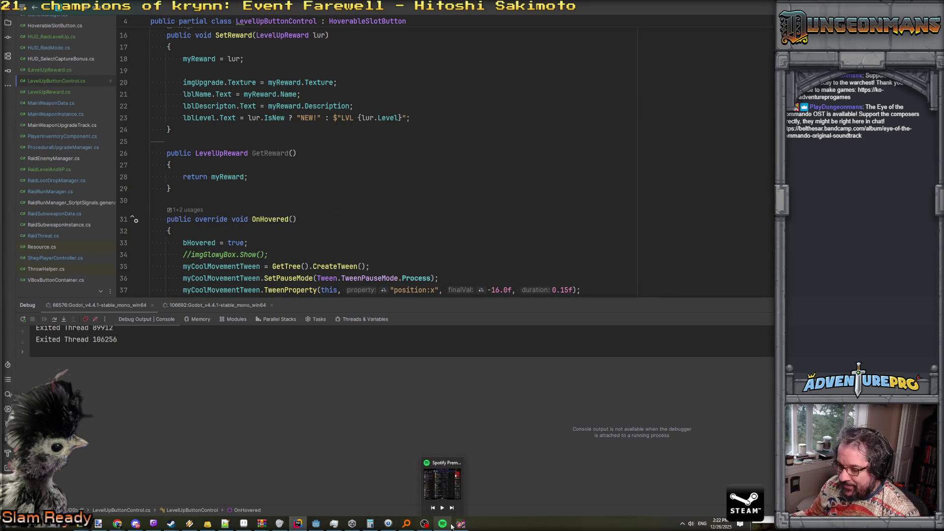
click(461, 524)
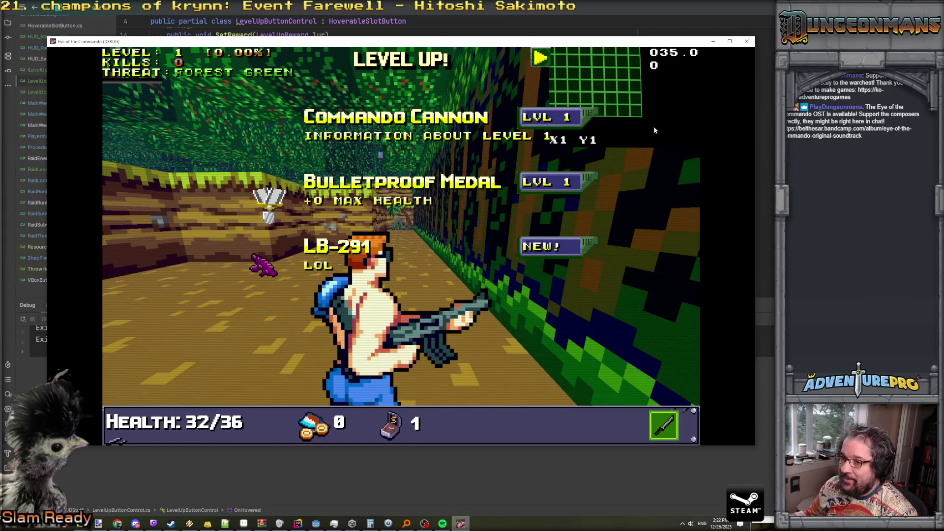
key(alt+F4)
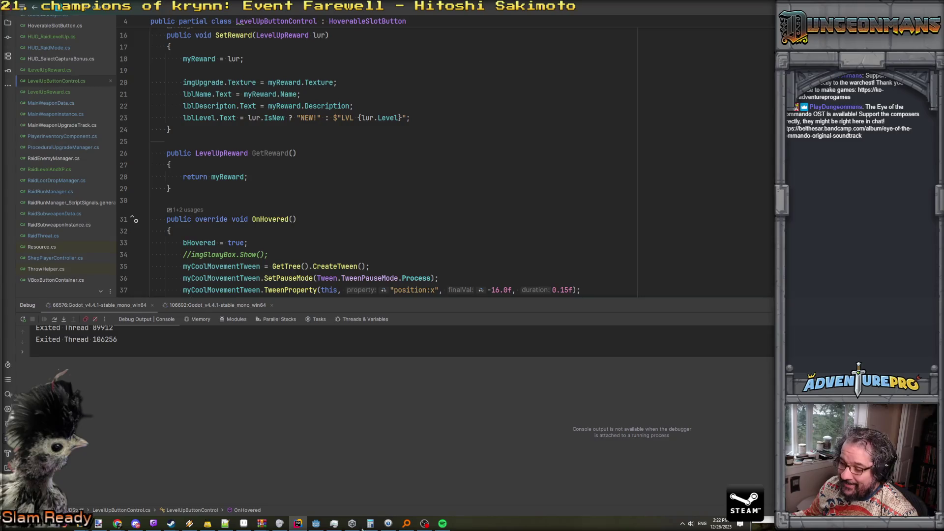
Back in Godot, use Debug From, then save the scene and relaunch the debug game.
mouse_move(316, 523)
click(325, 487)
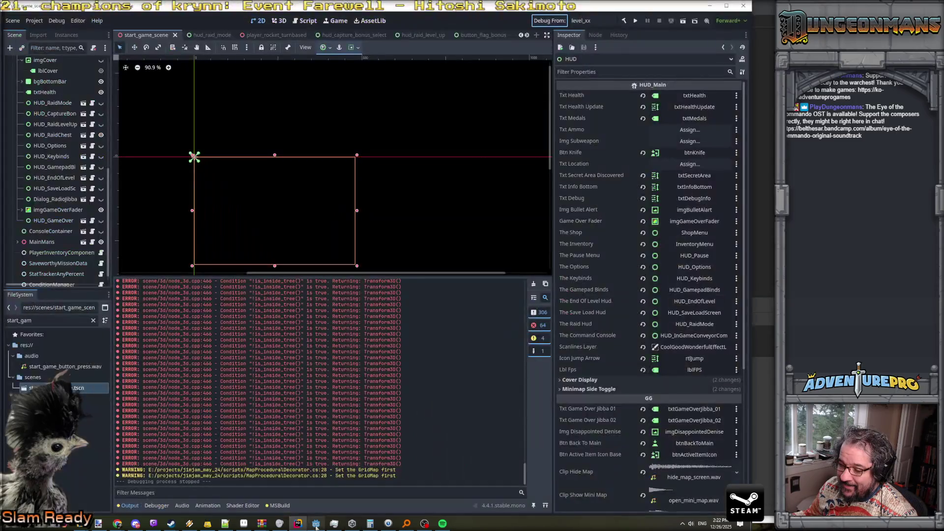
click(549, 23)
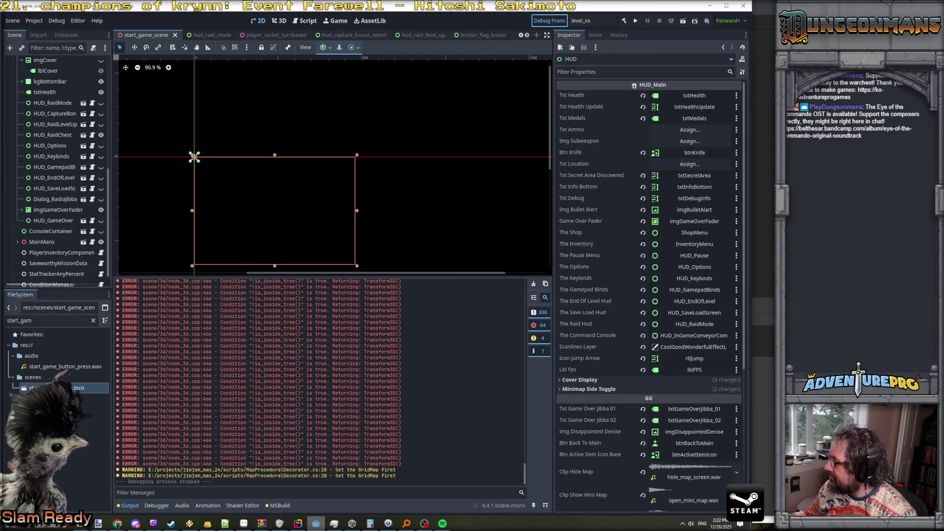
key(ctrl+s)
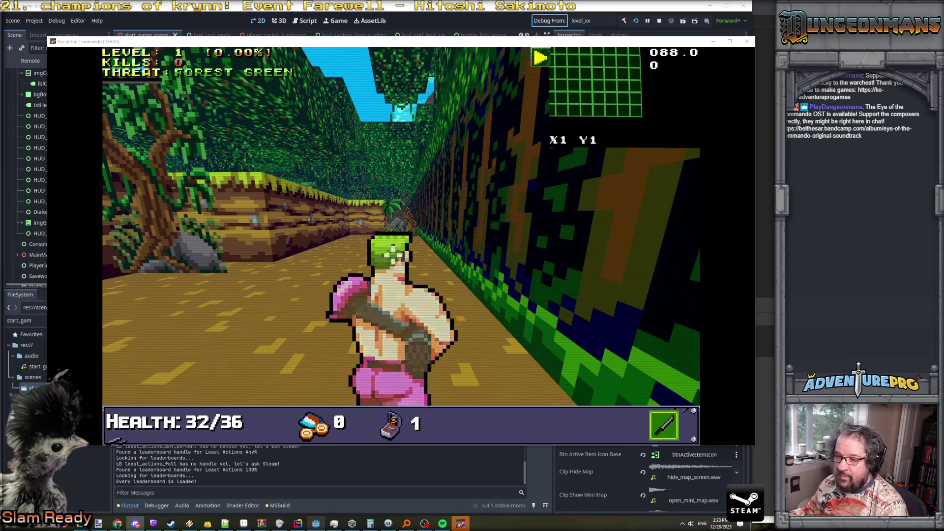
Submit the TESTLEVELUP console command to show Commando Cannon, TDR-451 and Brawler's Medal rewards.
key(grave)
text(LE)
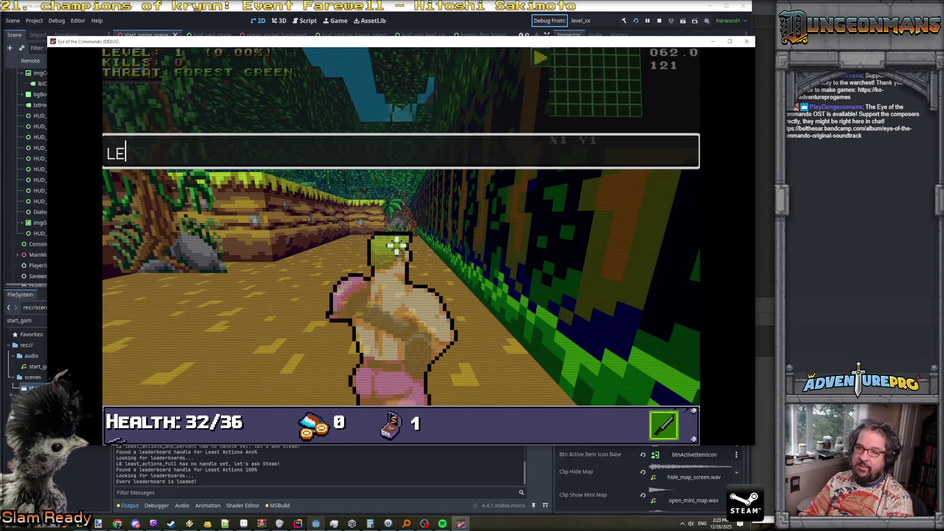
key(BackSpace)
key(BackSpace)
text(TEEVELUP)
key(Return)
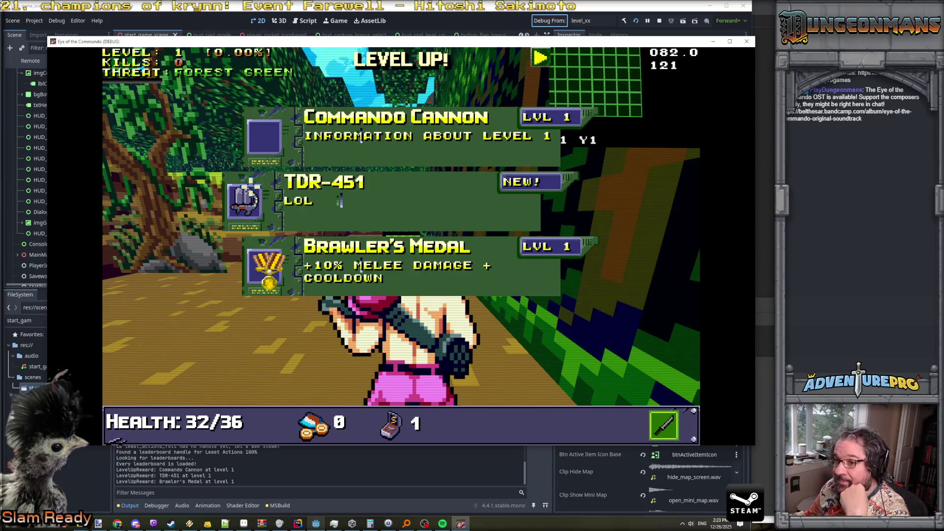
Move the reward highlight down to Brawler's Medal and back up to TDR-451.
key(Down)
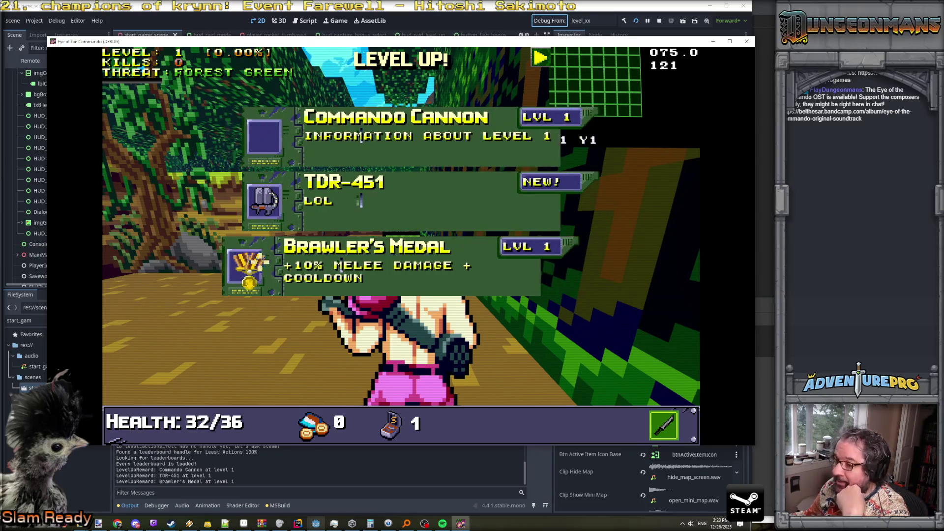
key(Up)
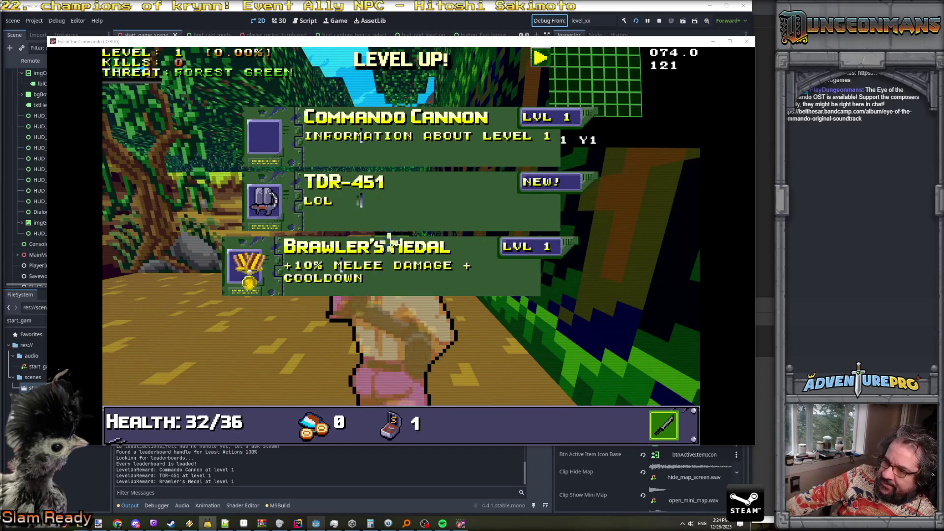
Pick a reward card to close the LEVEL UP menu, then fire the cannon and punch both ways.
click(196, 247)
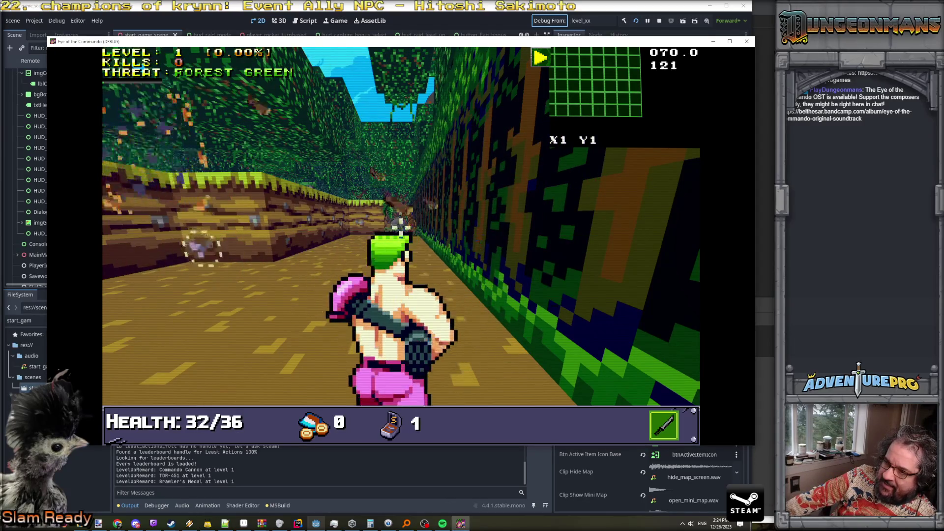
click(241, 215)
click(467, 212)
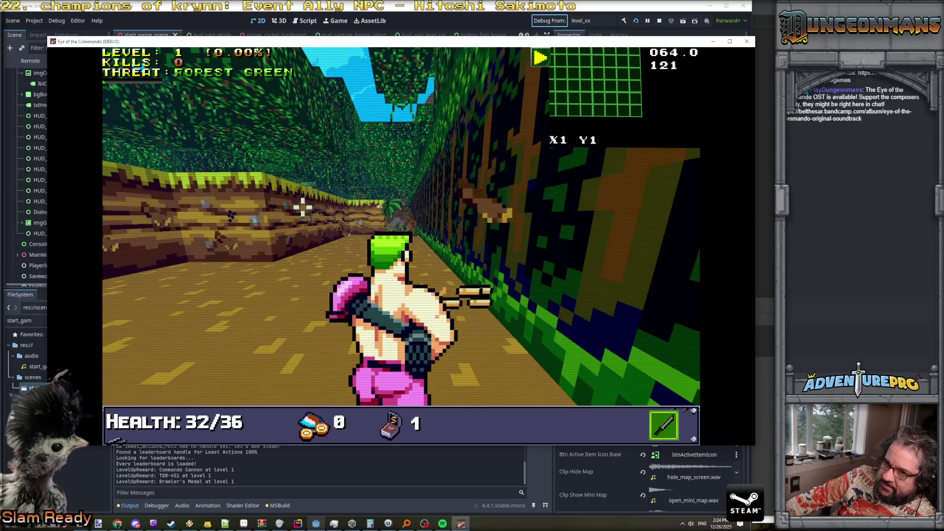
click(197, 209)
click(548, 211)
Keep punching and firing left and right, then send another level-up event with L.
click(257, 205)
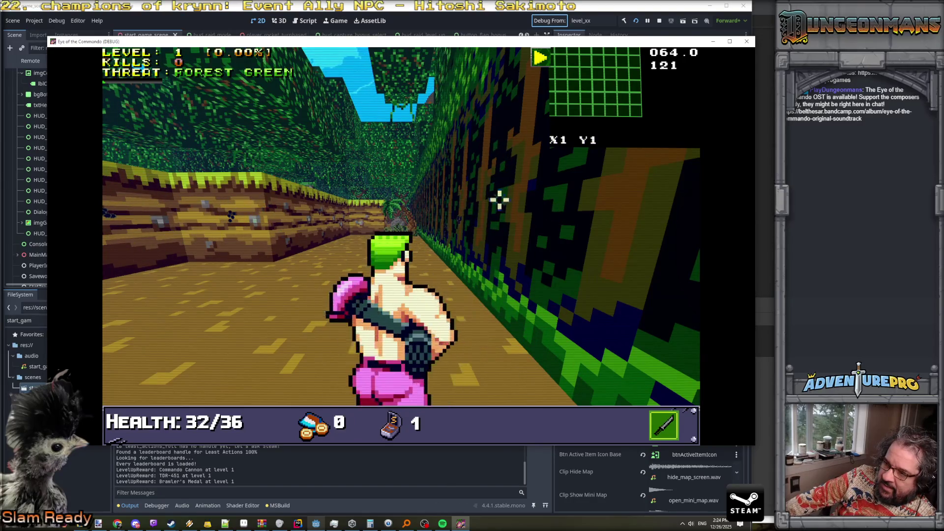
click(539, 212)
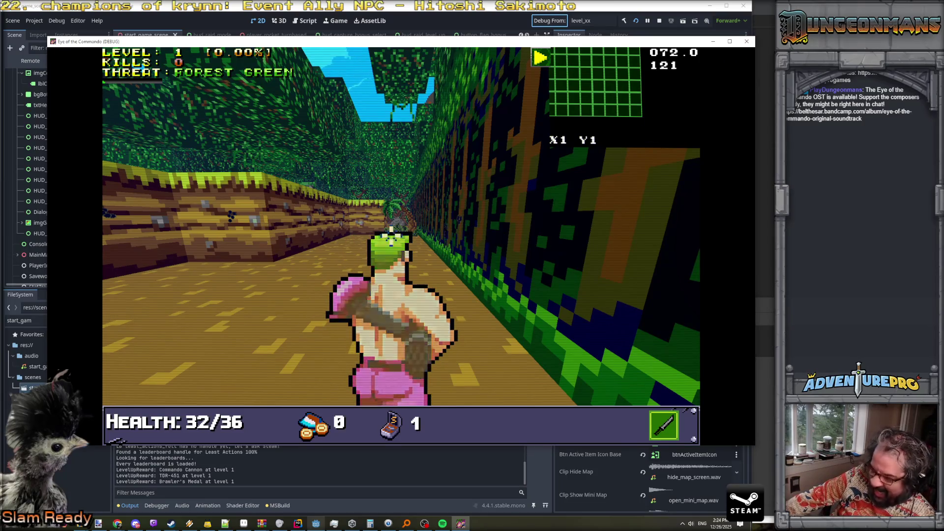
click(277, 226)
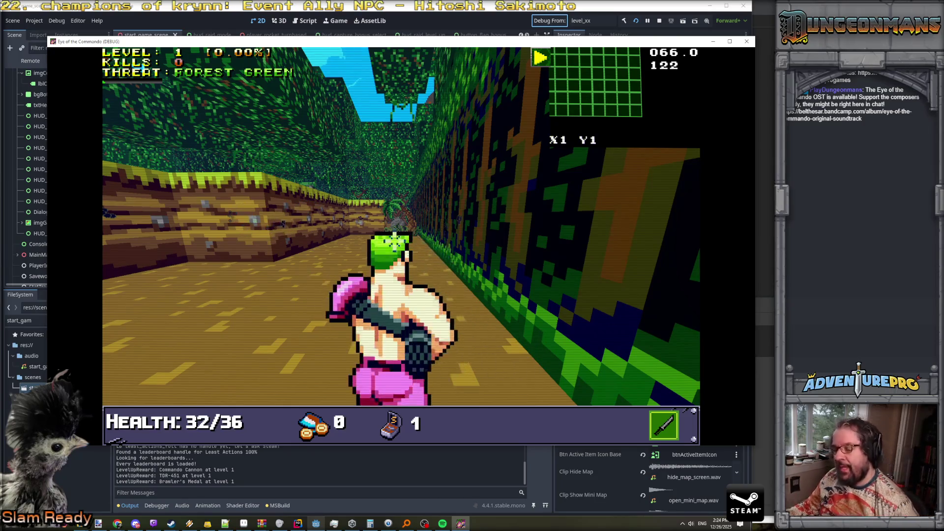
key(l)
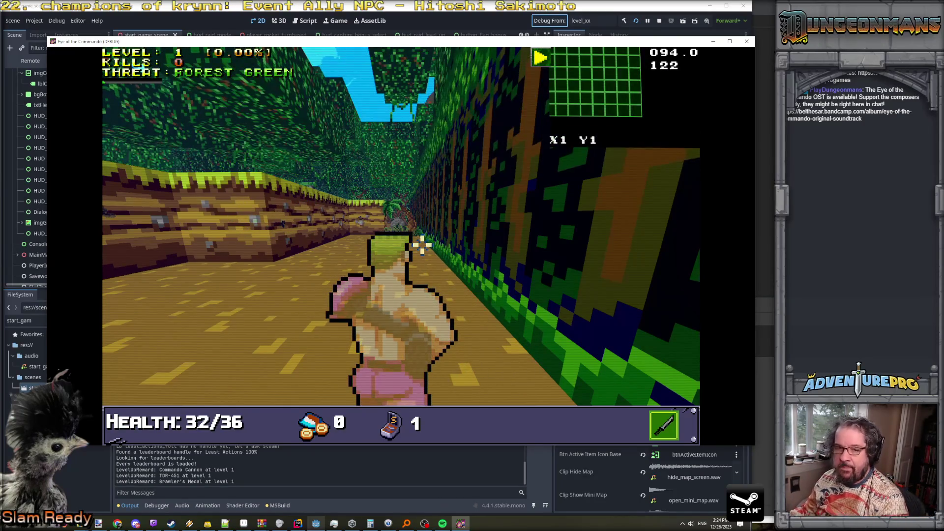